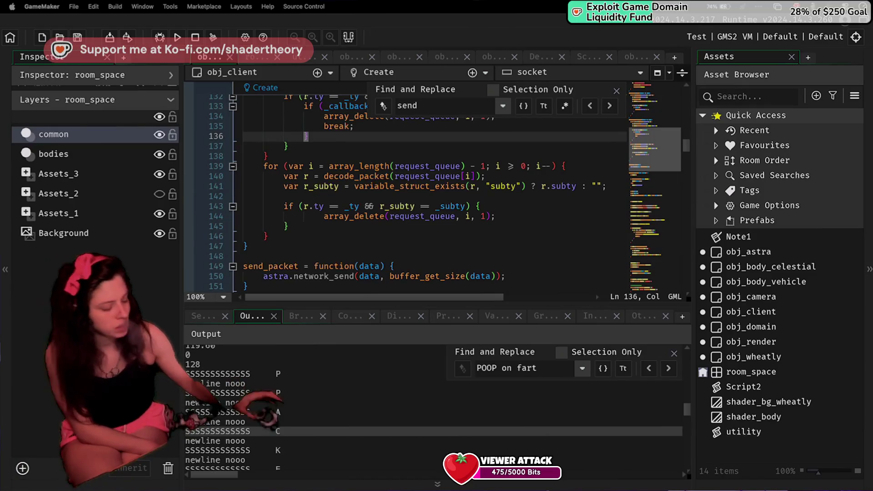
Browse obj_client's Create event code to find where snapshot requests send data.
{"action": "left_click", "coordinate": [430, 226]}
{"action": "scroll", "coordinate": [405, 254], "scroll_direction": "up", "scroll_amount": 15}
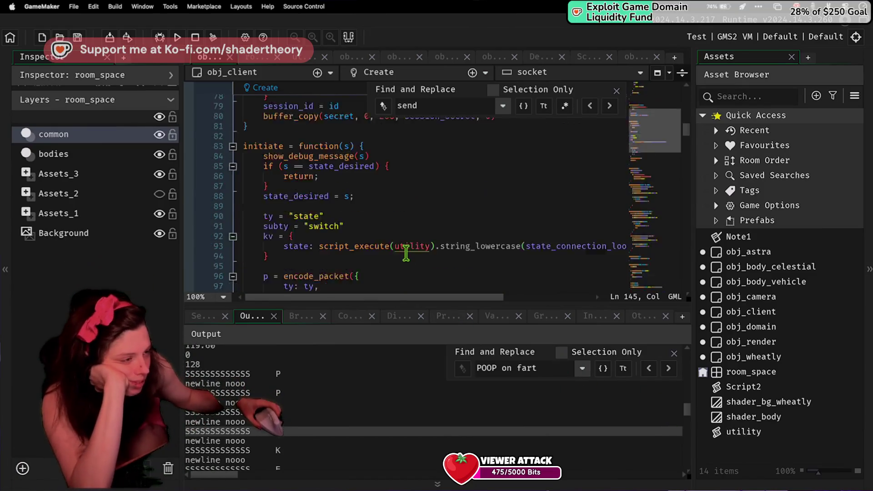
{"action": "scroll", "coordinate": [406, 253], "scroll_direction": "up", "scroll_amount": 3}
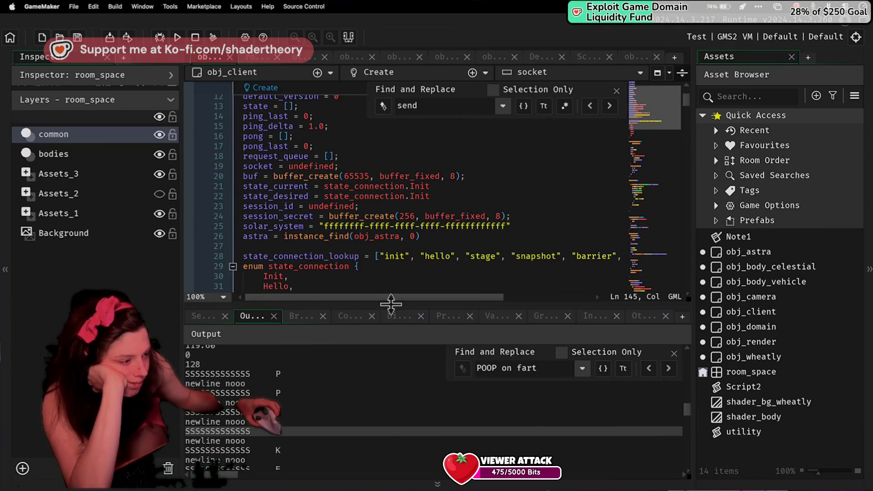
{"action": "left_click_drag", "start_coordinate": [390, 303], "coordinate": [432, 420]}
{"action": "scroll", "coordinate": [416, 371], "scroll_direction": "down", "scroll_amount": 20}
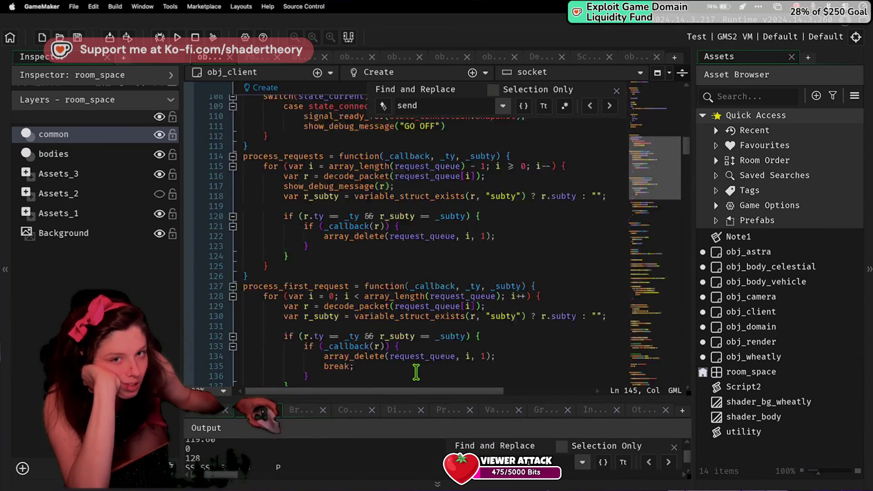
{"action": "scroll", "coordinate": [416, 370], "scroll_direction": "down", "scroll_amount": 15}
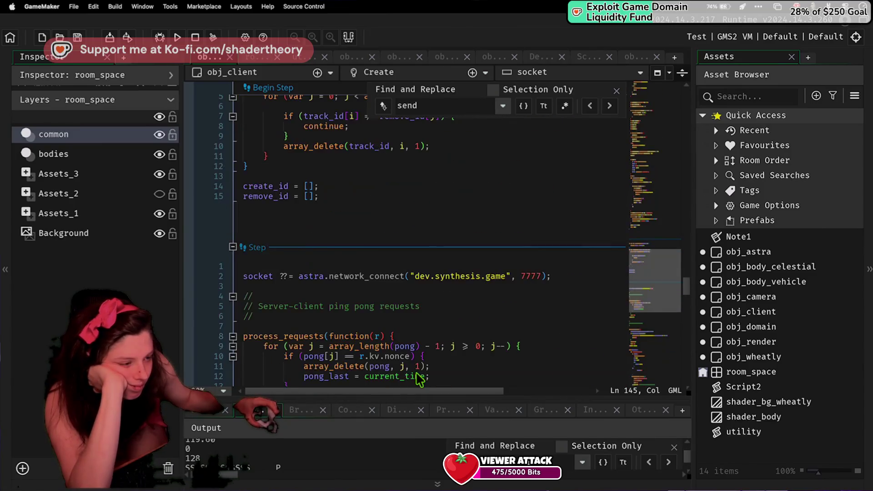
{"action": "scroll", "coordinate": [417, 378], "scroll_direction": "down", "scroll_amount": 5}
{"action": "scroll", "coordinate": [417, 378], "scroll_direction": "down", "scroll_amount": 10}
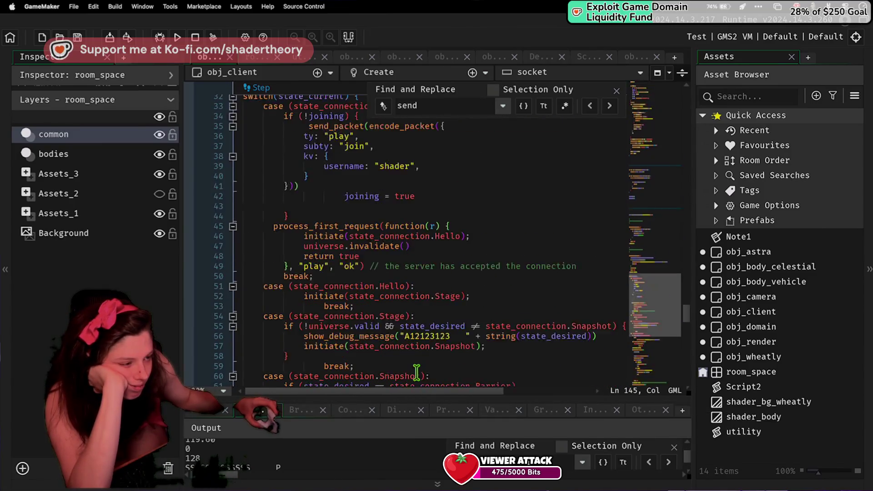
{"action": "scroll", "coordinate": [417, 374], "scroll_direction": "down", "scroll_amount": 2}
{"action": "scroll", "coordinate": [423, 373], "scroll_direction": "down", "scroll_amount": 4}
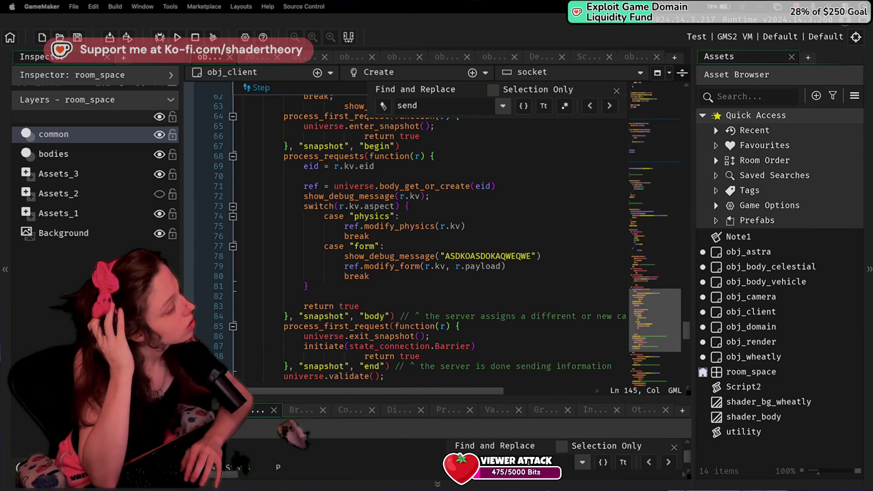
Switch to astra.py and remove the stray space from line 541's user_exception call.
{"action": "key", "text": "ctrl+Right"}
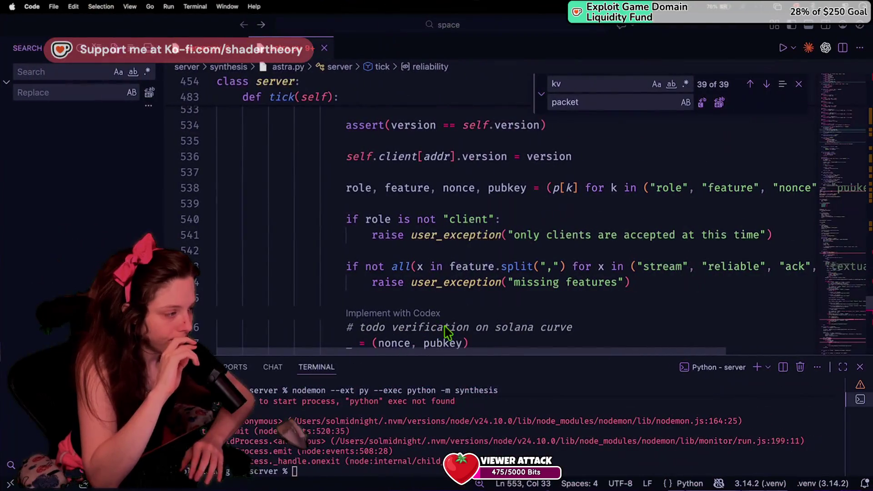
{"action": "left_click", "coordinate": [447, 236]}
{"action": "key", "text": "super+minus"}
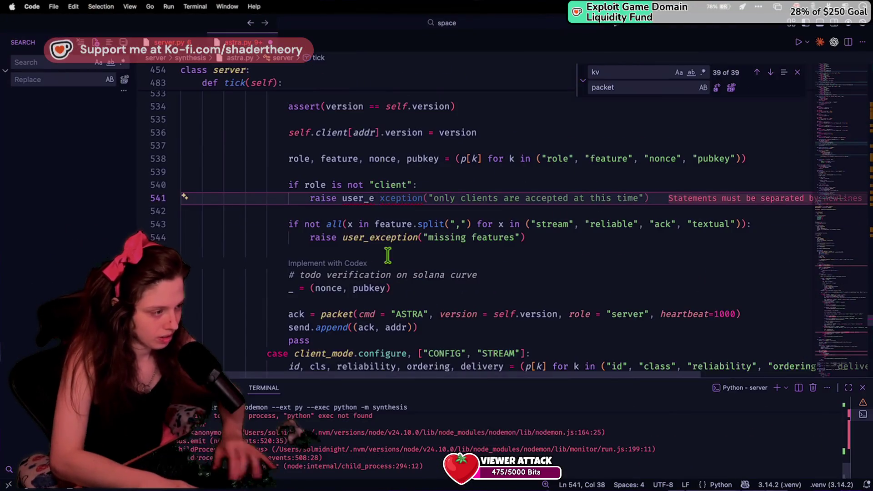
{"action": "key", "text": "BackSpace"}
Move to blank line 537 and review the surrounding tick() handshake checks.
{"action": "left_click", "coordinate": [380, 147]}
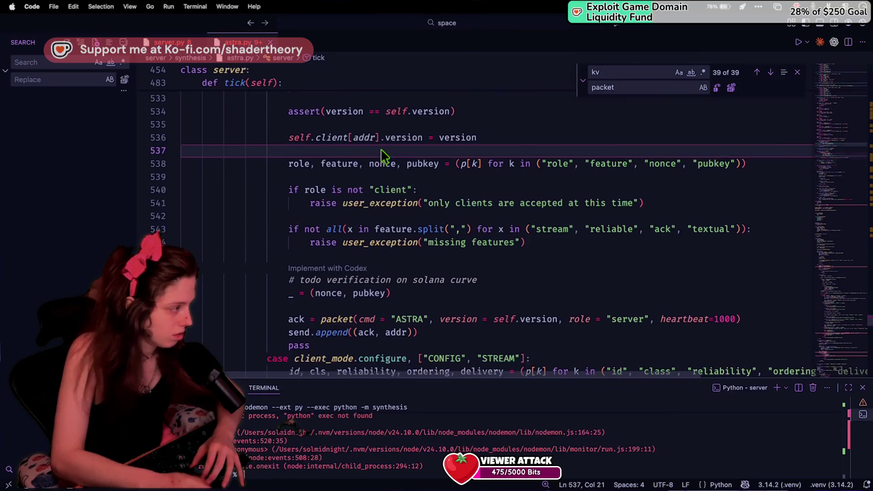
{"action": "scroll", "coordinate": [381, 150], "scroll_direction": "up", "scroll_amount": 15}
{"action": "scroll", "coordinate": [380, 150], "scroll_direction": "down", "scroll_amount": 14}
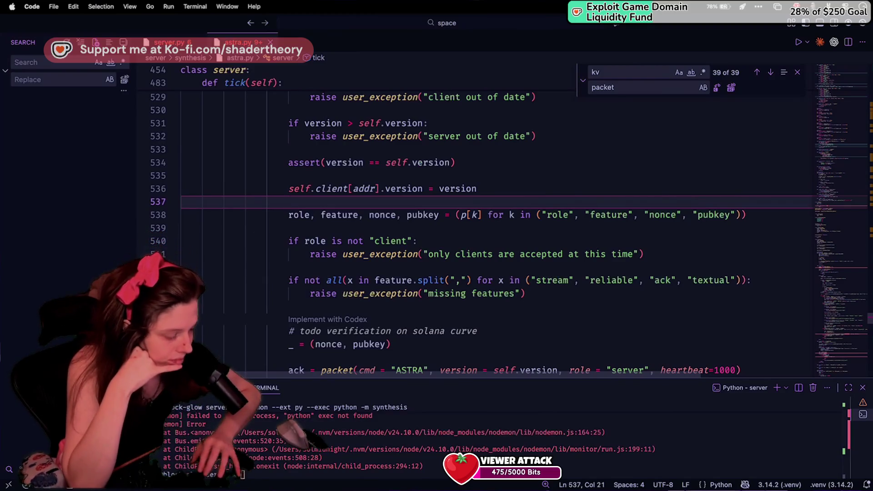
Scroll up through astra.py to the textual_header class line.
{"action": "scroll", "coordinate": [395, 195], "scroll_direction": "up", "scroll_amount": 15}
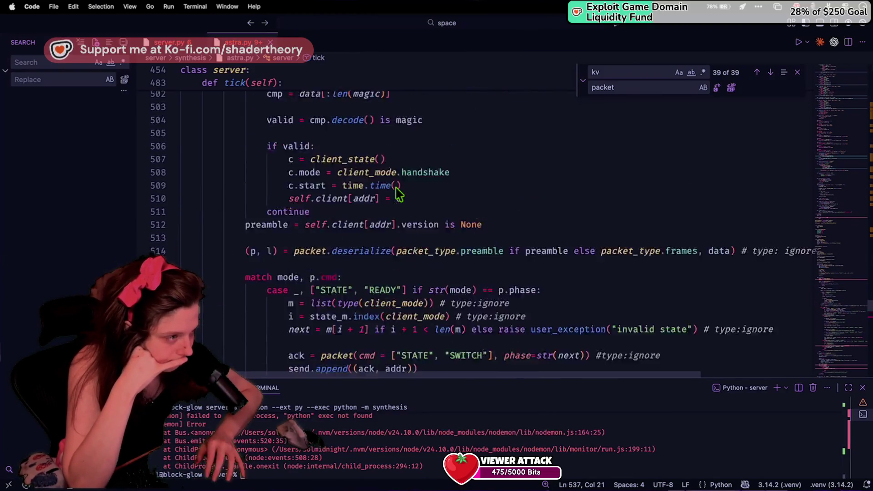
{"action": "scroll", "coordinate": [396, 194], "scroll_direction": "down", "scroll_amount": 20}
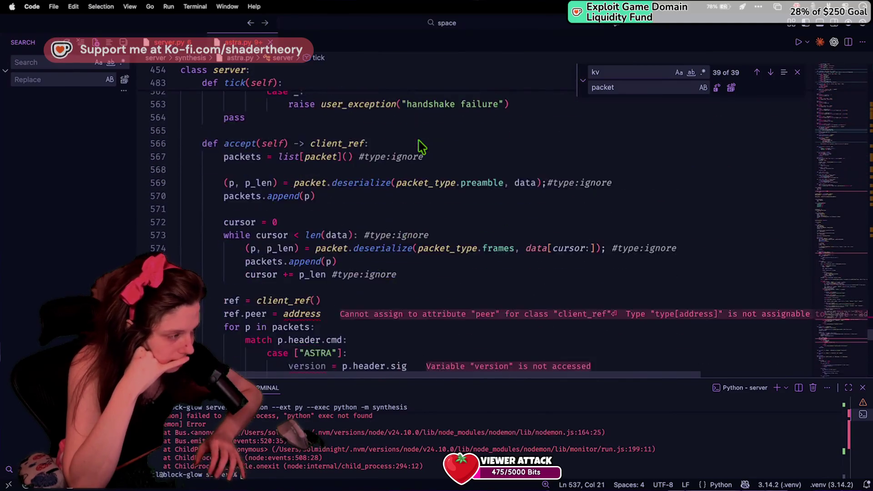
{"action": "scroll", "coordinate": [421, 147], "scroll_direction": "up", "scroll_amount": 20}
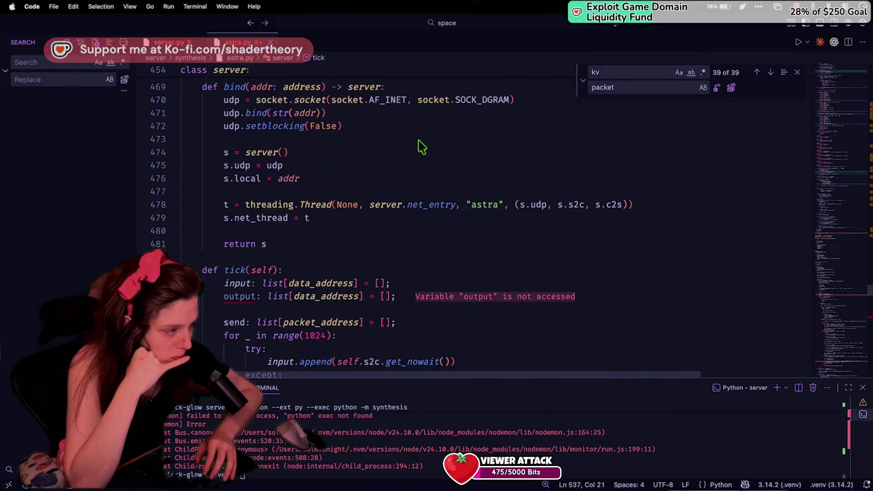
{"action": "scroll", "coordinate": [421, 146], "scroll_direction": "up", "scroll_amount": 20}
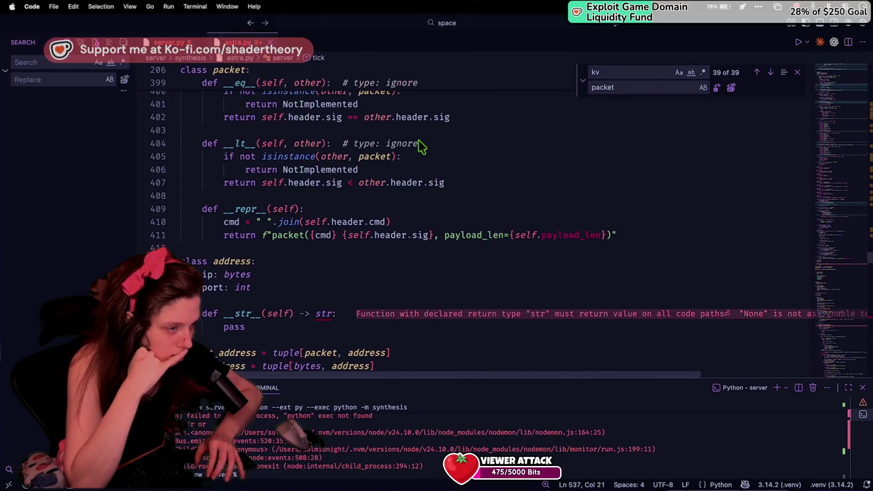
{"action": "scroll", "coordinate": [421, 146], "scroll_direction": "up", "scroll_amount": 20}
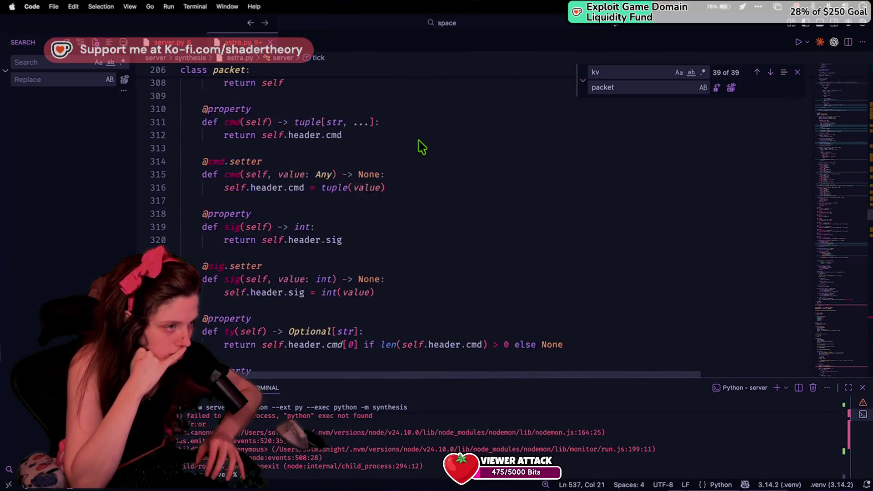
{"action": "scroll", "coordinate": [421, 146], "scroll_direction": "up", "scroll_amount": 20}
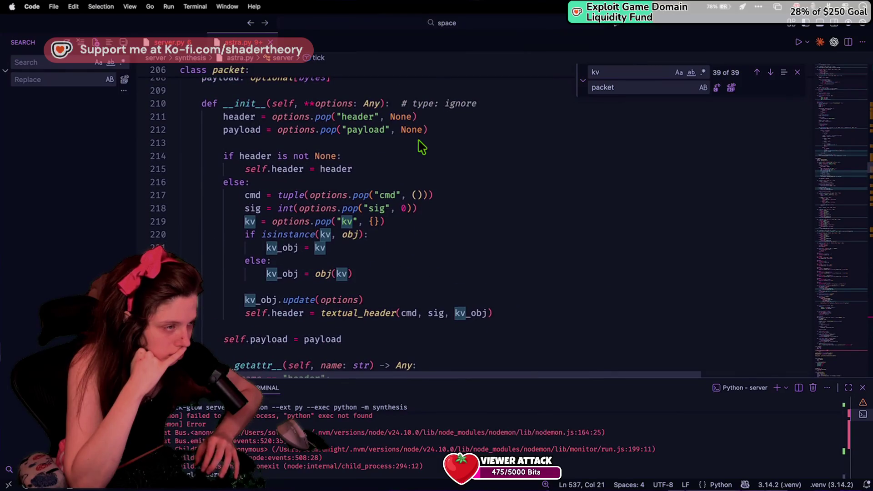
{"action": "scroll", "coordinate": [422, 146], "scroll_direction": "up", "scroll_amount": 17}
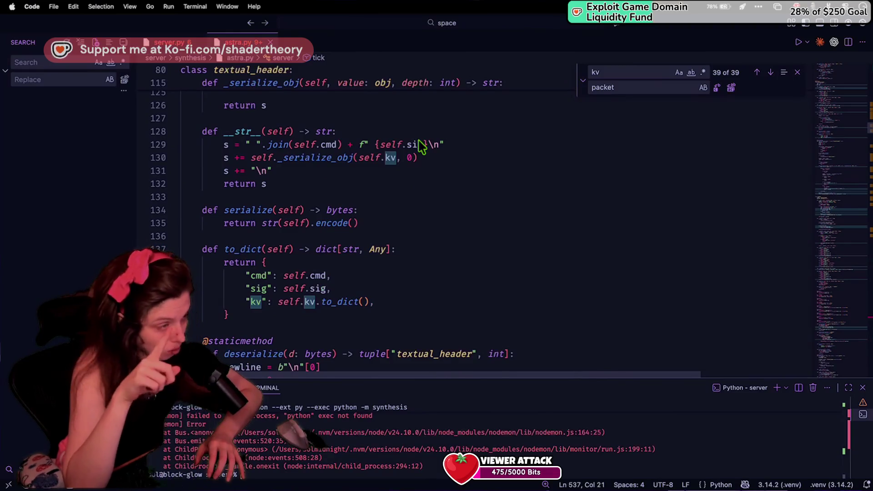
{"action": "scroll", "coordinate": [422, 146], "scroll_direction": "up", "scroll_amount": 7}
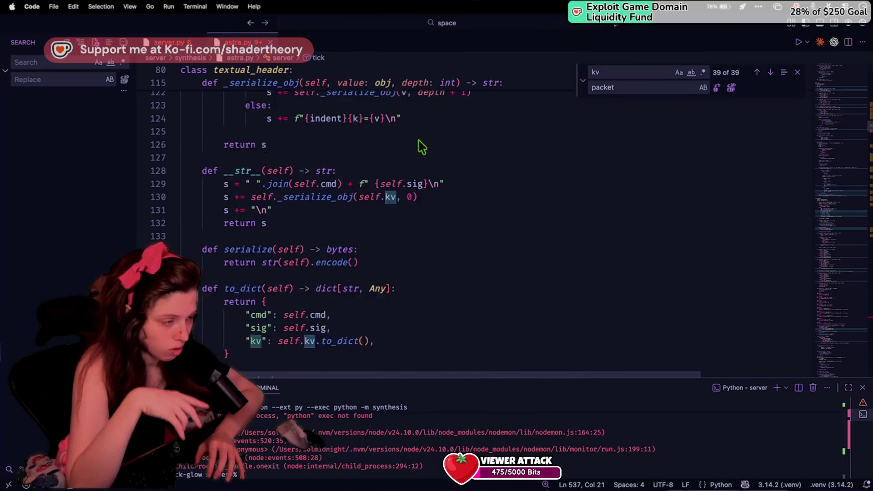
{"action": "scroll", "coordinate": [421, 147], "scroll_direction": "up", "scroll_amount": 8}
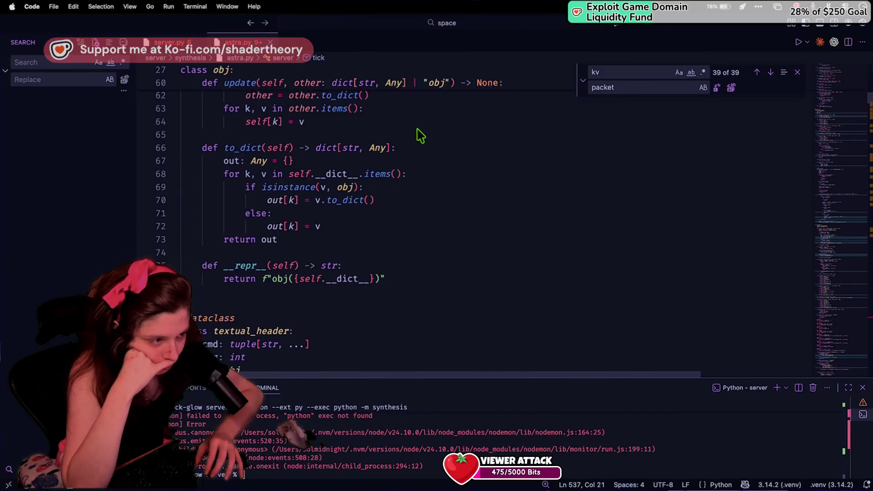
{"action": "scroll", "coordinate": [416, 135], "scroll_direction": "down", "scroll_amount": 1}
{"action": "left_click", "coordinate": [406, 151]}
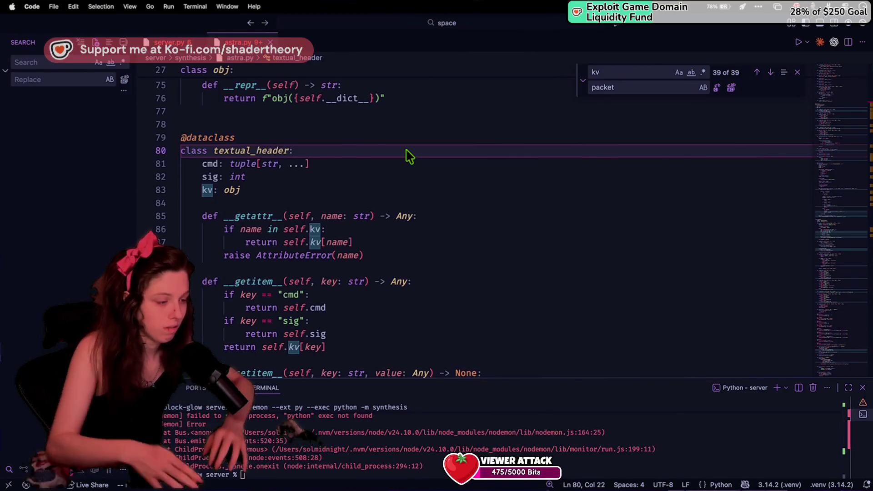
Move down past the packet class to the end of pass in address.__str__ (line 418).
{"action": "scroll", "coordinate": [408, 156], "scroll_direction": "down", "scroll_amount": 20}
{"action": "scroll", "coordinate": [407, 156], "scroll_direction": "down", "scroll_amount": 10}
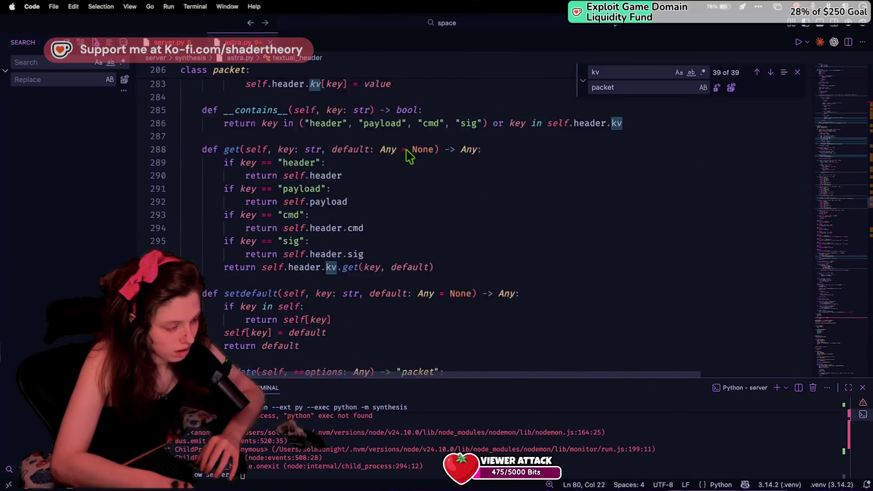
{"action": "left_click", "coordinate": [409, 177]}
{"action": "scroll", "coordinate": [409, 179], "scroll_direction": "down", "scroll_amount": 1}
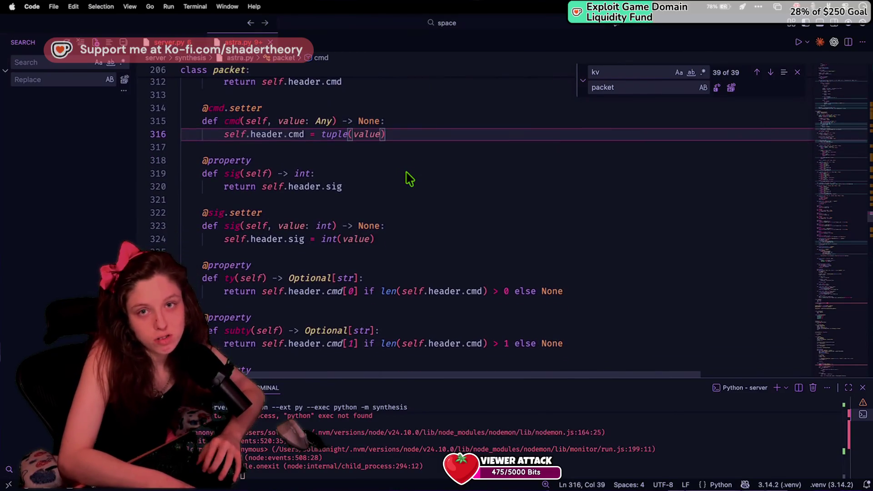
{"action": "scroll", "coordinate": [409, 178], "scroll_direction": "down", "scroll_amount": 12}
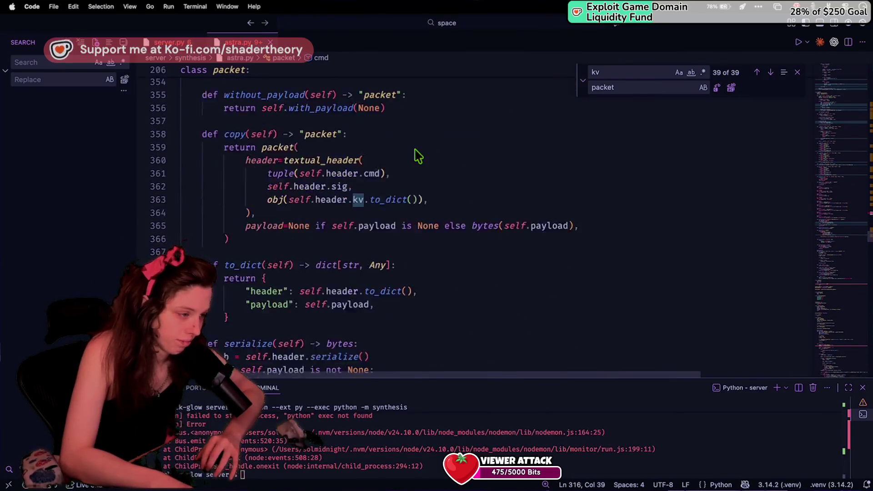
{"action": "scroll", "coordinate": [417, 156], "scroll_direction": "down", "scroll_amount": 12}
{"action": "scroll", "coordinate": [416, 156], "scroll_direction": "up", "scroll_amount": 6}
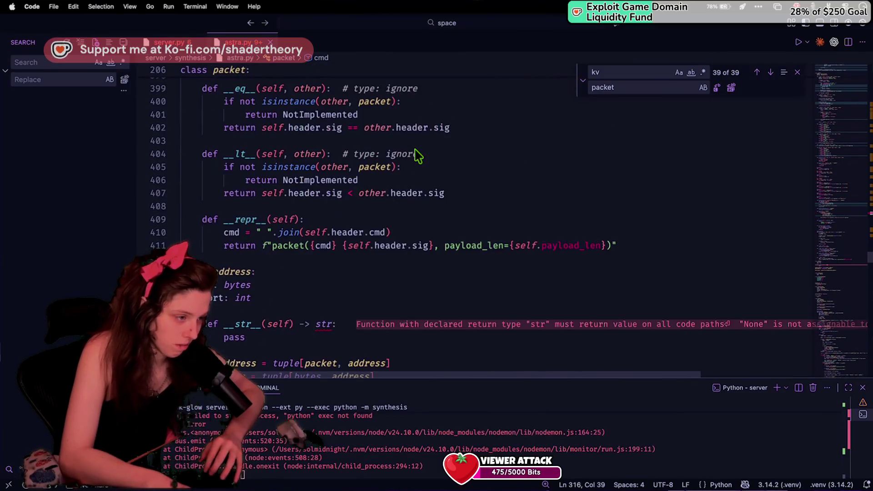
{"action": "left_click", "coordinate": [336, 307]}
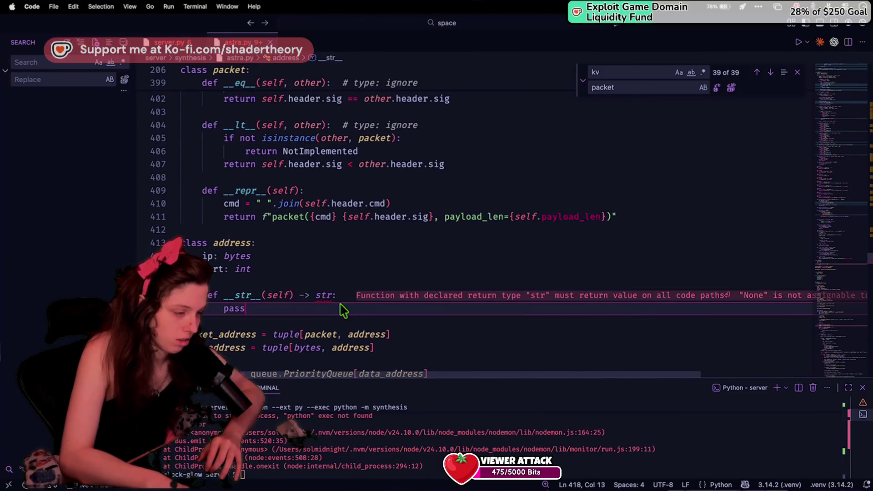
{"action": "scroll", "coordinate": [342, 310], "scroll_direction": "up", "scroll_amount": 1}
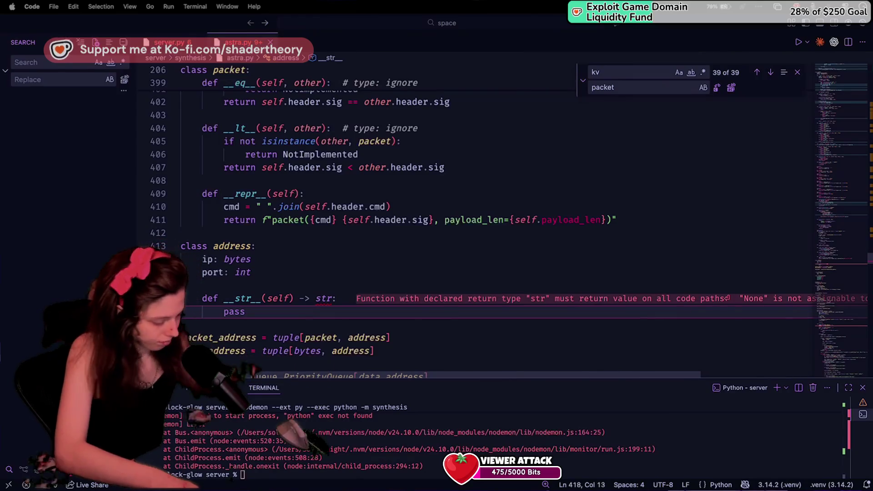
Return the caret to the end of pass in address.__str__ and review the address class.
{"action": "left_click", "coordinate": [427, 339]}
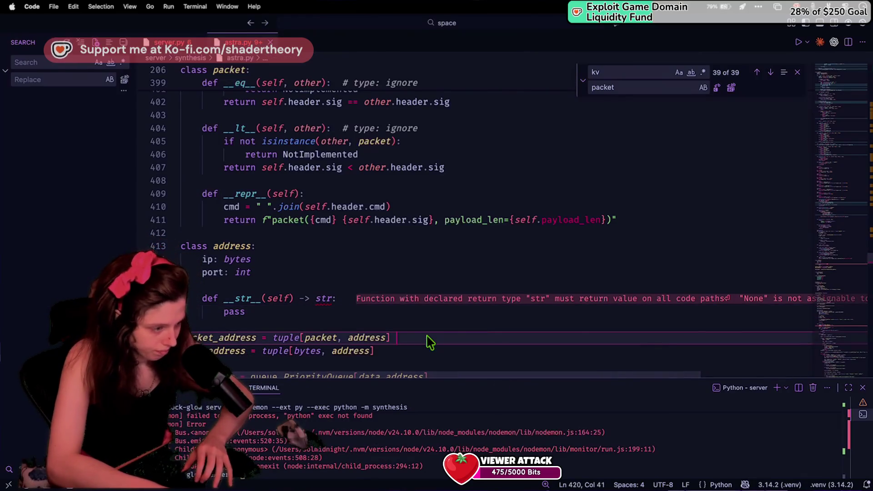
{"action": "left_click", "coordinate": [438, 309]}
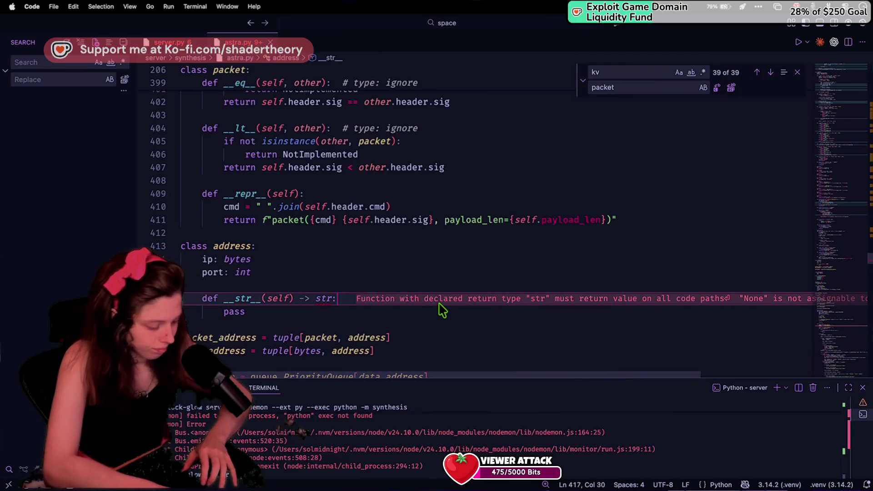
{"action": "left_click", "coordinate": [352, 290]}
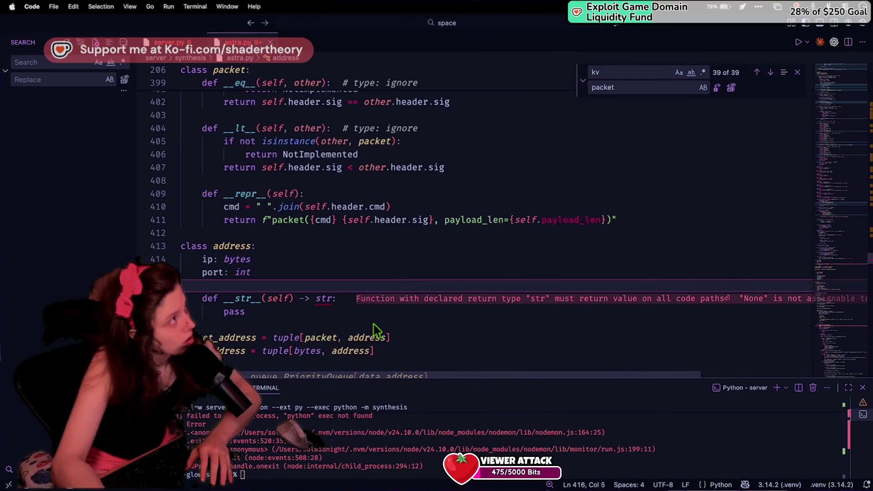
{"action": "left_click", "coordinate": [364, 311]}
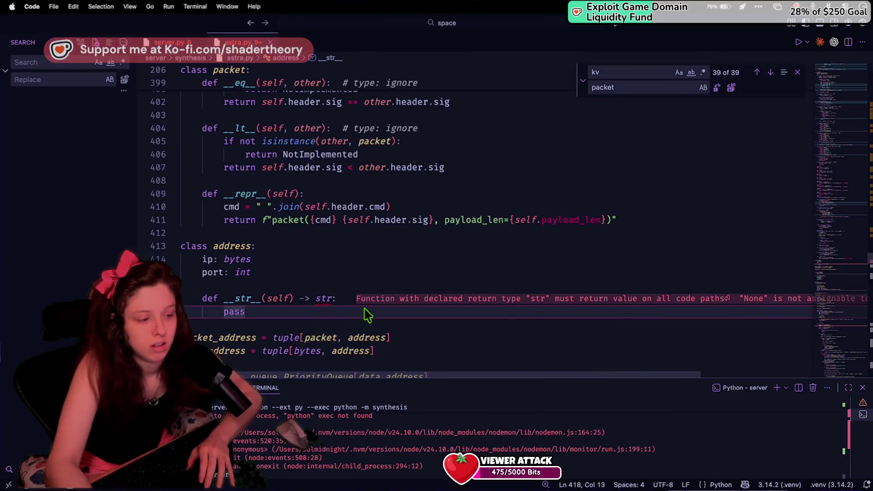
{"action": "scroll", "coordinate": [364, 309], "scroll_direction": "up", "scroll_amount": 1}
{"action": "scroll", "coordinate": [367, 315], "scroll_direction": "up", "scroll_amount": 1}
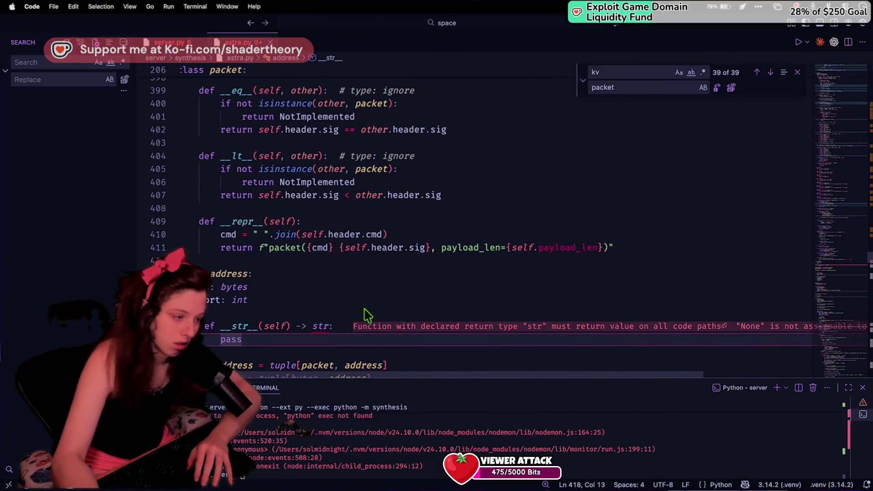
{"action": "scroll", "coordinate": [367, 315], "scroll_direction": "down", "scroll_amount": 5}
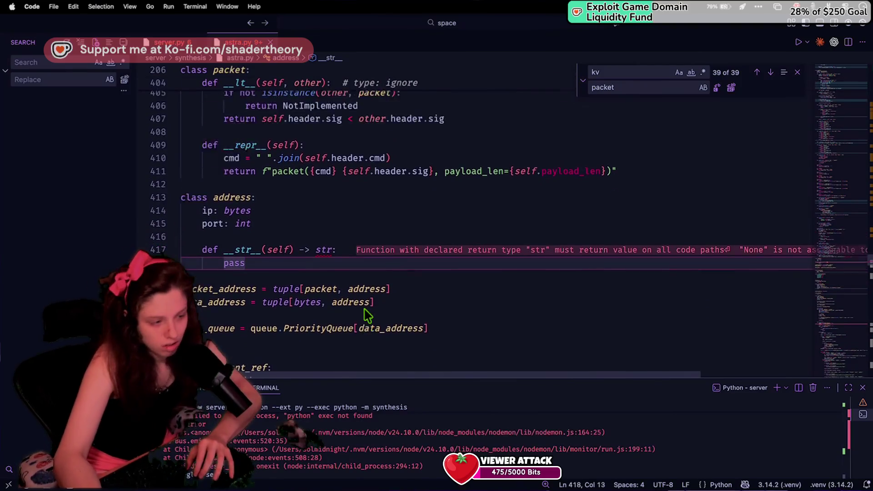
{"action": "scroll", "coordinate": [367, 314], "scroll_direction": "up", "scroll_amount": 10}
{"action": "scroll", "coordinate": [368, 314], "scroll_direction": "up", "scroll_amount": 10}
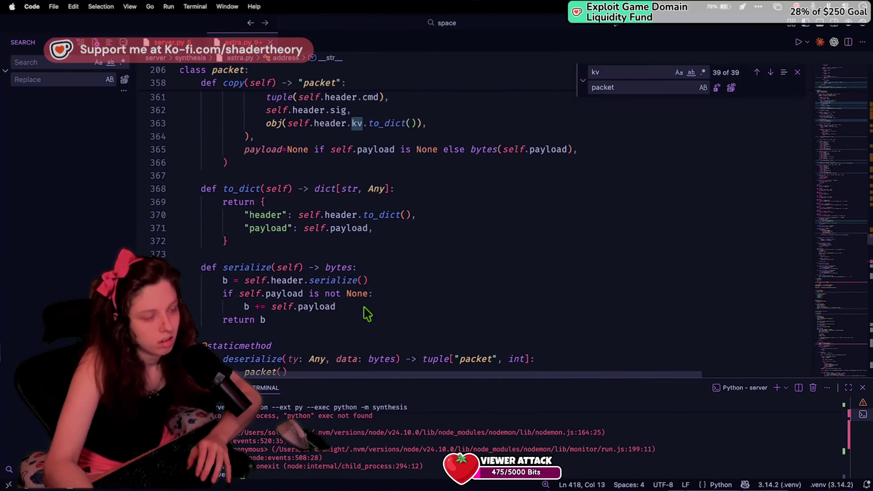
{"action": "scroll", "coordinate": [367, 315], "scroll_direction": "up", "scroll_amount": 12}
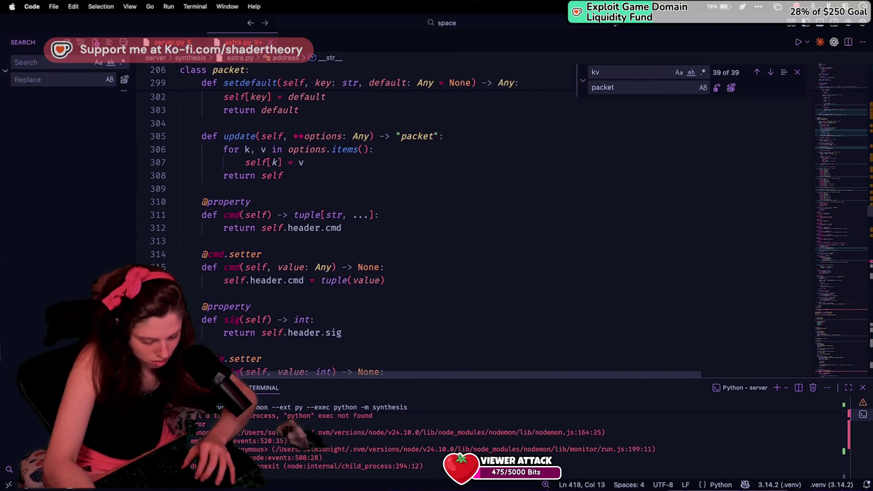
{"action": "scroll", "coordinate": [353, 277], "scroll_direction": "down", "scroll_amount": 20}
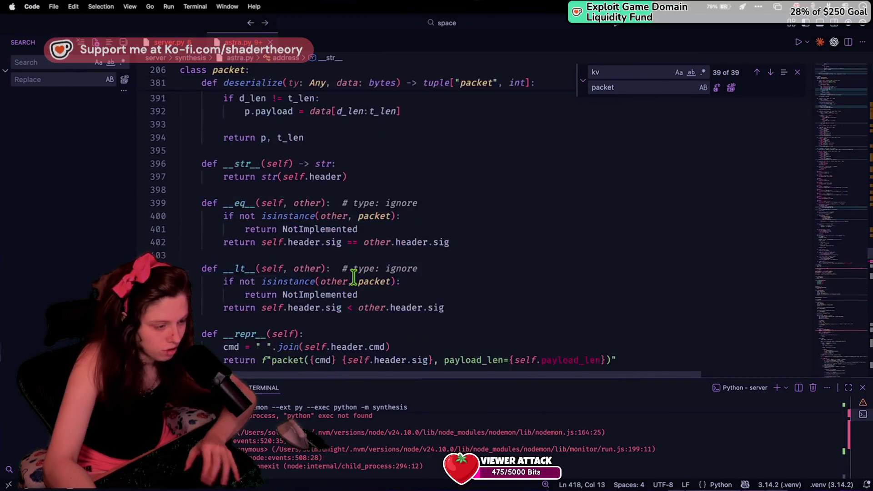
{"action": "scroll", "coordinate": [354, 277], "scroll_direction": "up", "scroll_amount": 8}
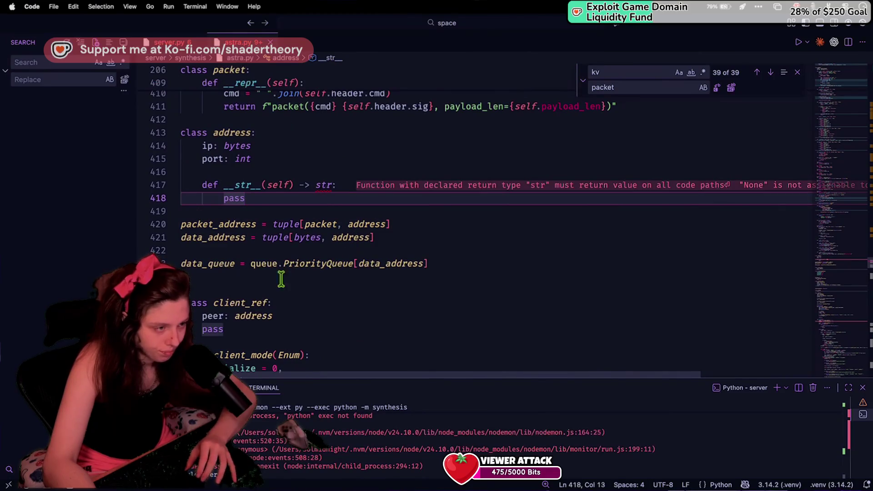
Delete the pass placeholder and add a 'ty: address_type' field below port.
{"action": "key", "text": "BackSpace"}
{"action": "key", "text": "BackSpace"}
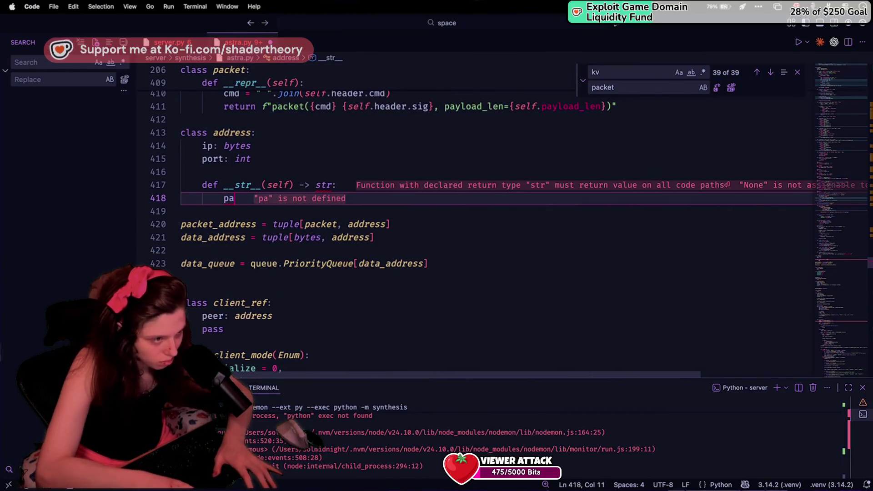
{"action": "key", "text": "BackSpace"}
{"action": "key", "text": "BackSpace"}
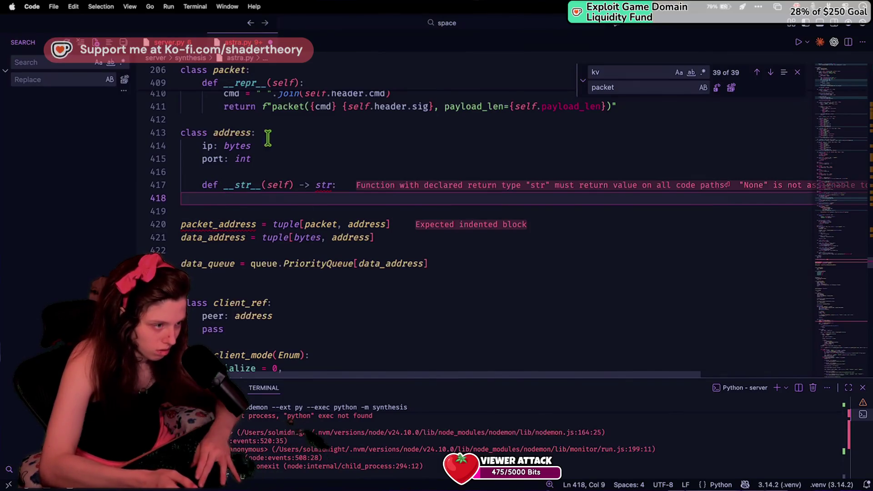
{"action": "left_click", "coordinate": [285, 166]}
{"action": "key", "text": "Return"}
{"action": "type", "text": "ty: "}
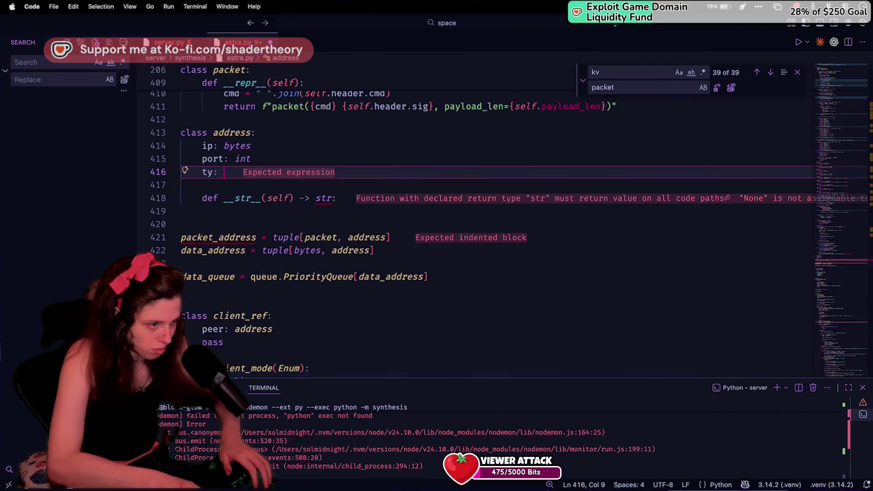
{"action": "type", "text": "address"}
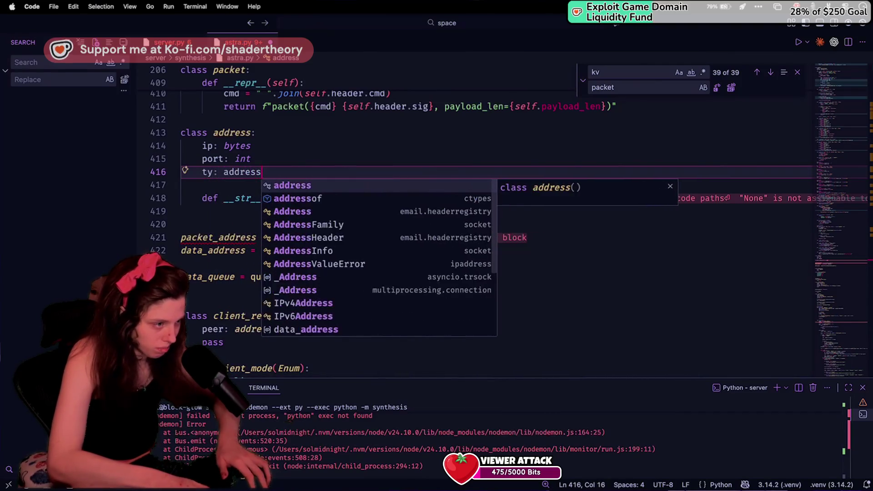
{"action": "type", "text": "_type"}
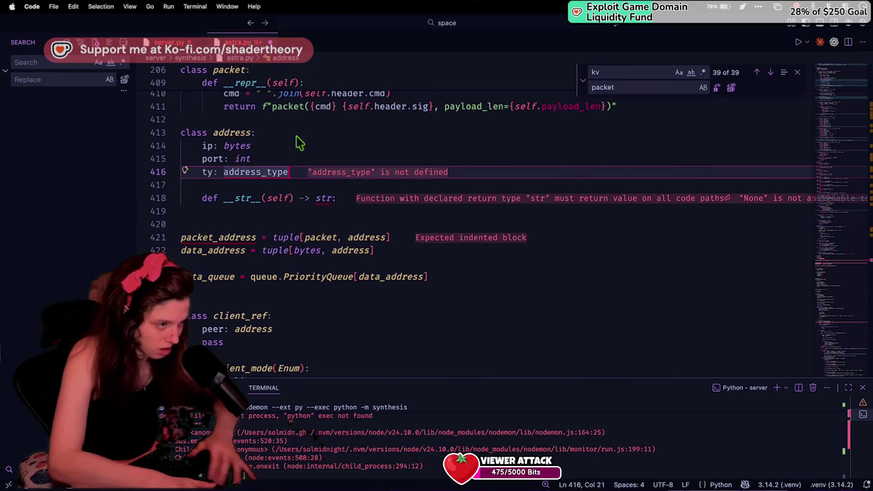
Declare 'class address_type(Enum):' above the address class with an indented body.
{"action": "left_click", "coordinate": [292, 120]}
{"action": "key", "text": "Return"}
{"action": "key", "text": "Return"}
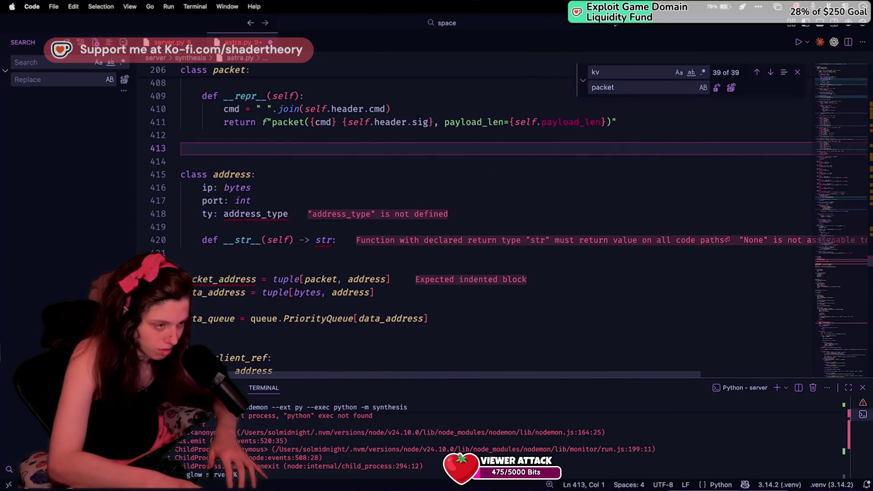
{"action": "type", "text": "class addre"}
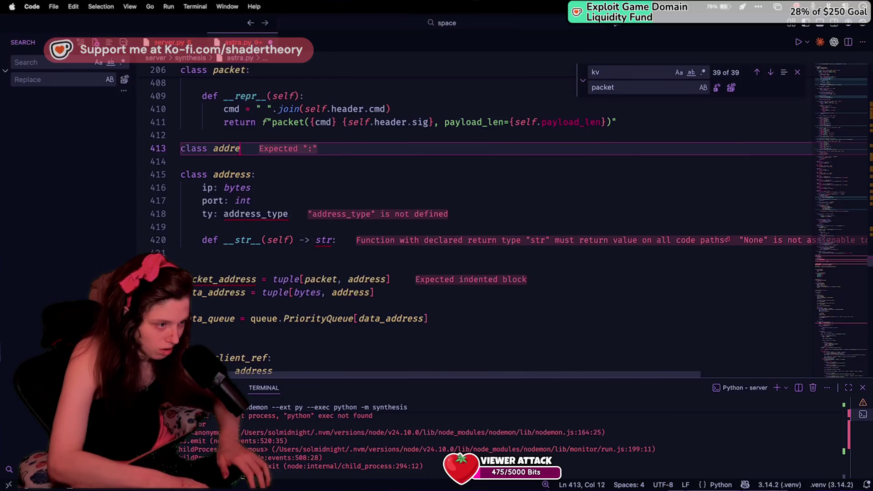
{"action": "type", "text": "ss_type"}
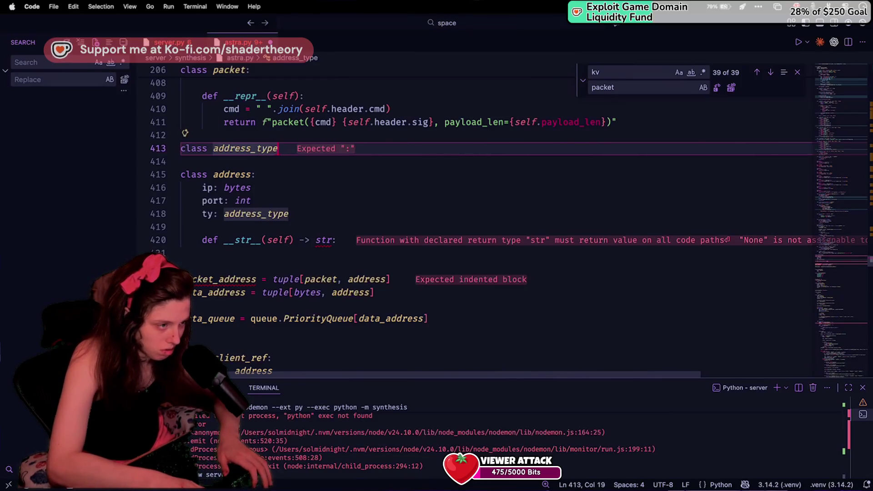
{"action": "type", "text": "(Enum):"}
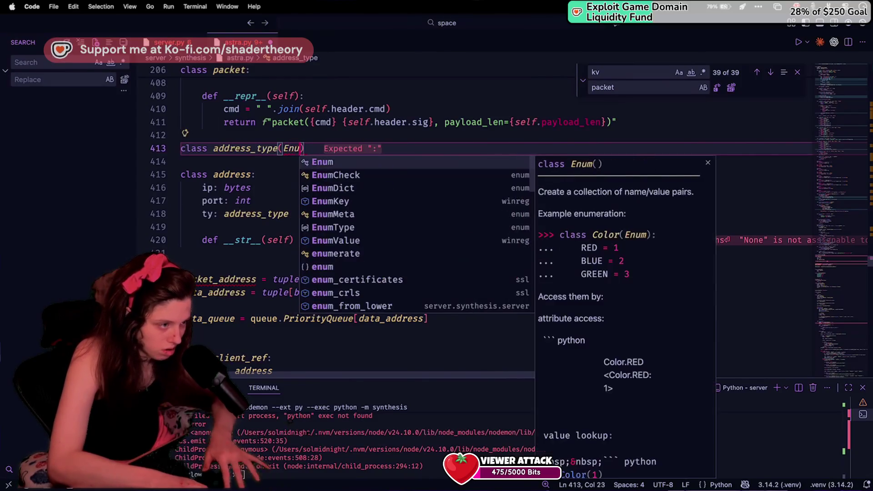
{"action": "key", "text": "Return"}
{"action": "key", "text": "Tab"}
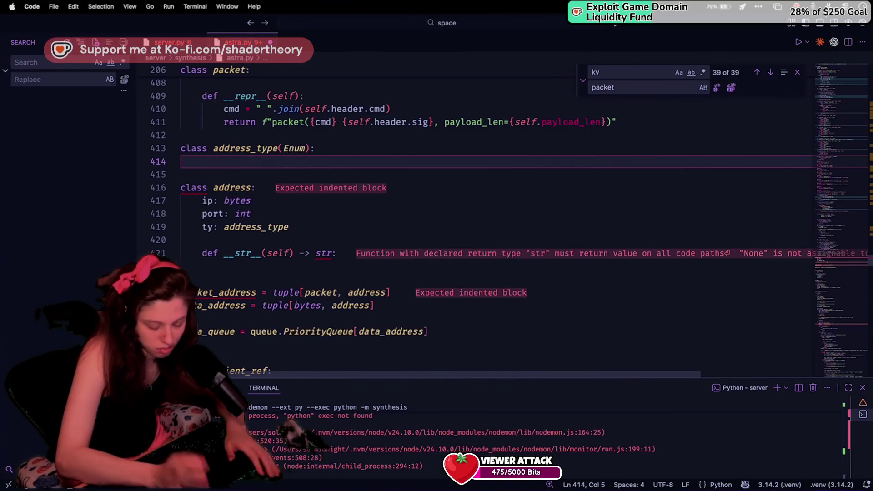
Give address_type the members v4 = 4 and v6 = 6.
{"action": "type", "text": "sock"}
{"action": "key", "text": "BackSpace"}
{"action": "key", "text": "BackSpace"}
{"action": "key", "text": "BackSpace"}
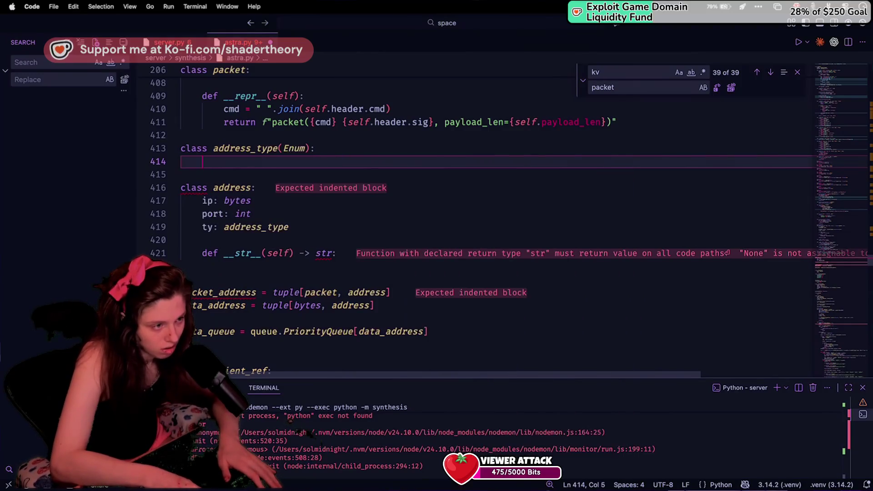
{"action": "type", "text": "v"}
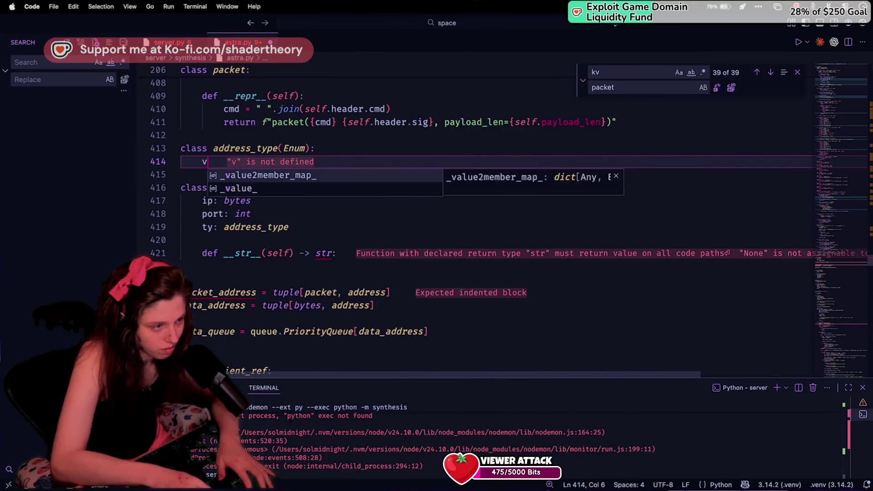
{"action": "type", "text": "4 = 0"}
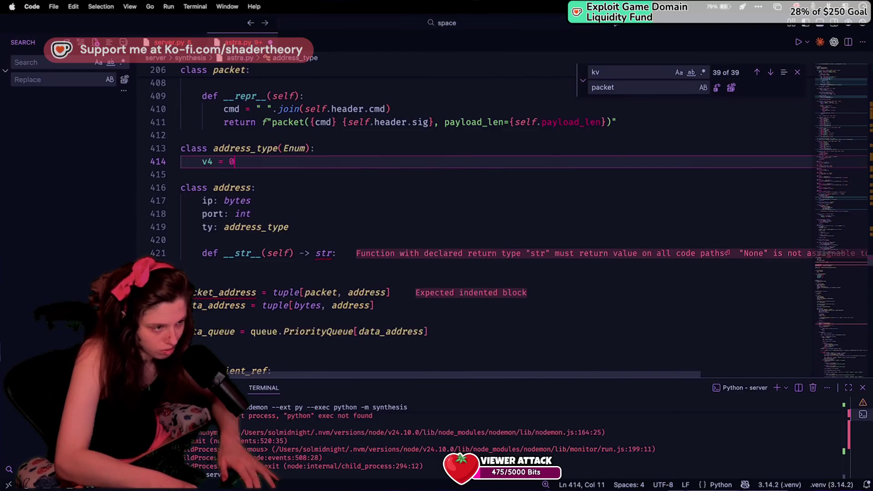
{"action": "type", "text": ","}
{"action": "key", "text": "Return"}
{"action": "type", "text": "v6 = "}
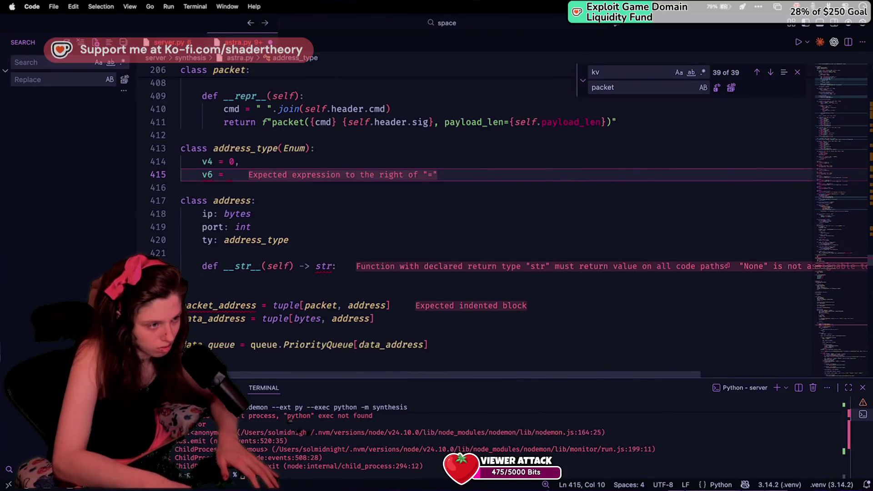
{"action": "type", "text": "6"}
{"action": "key", "text": "Up"}
{"action": "key", "text": "BackSpace"}
{"action": "type", "text": "4"}
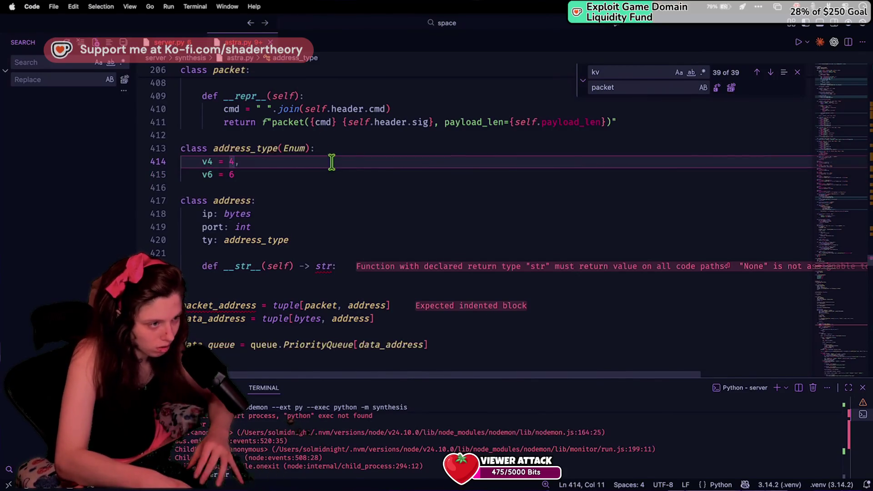
{"action": "left_click", "coordinate": [326, 302]}
{"action": "left_click", "coordinate": [415, 279]}
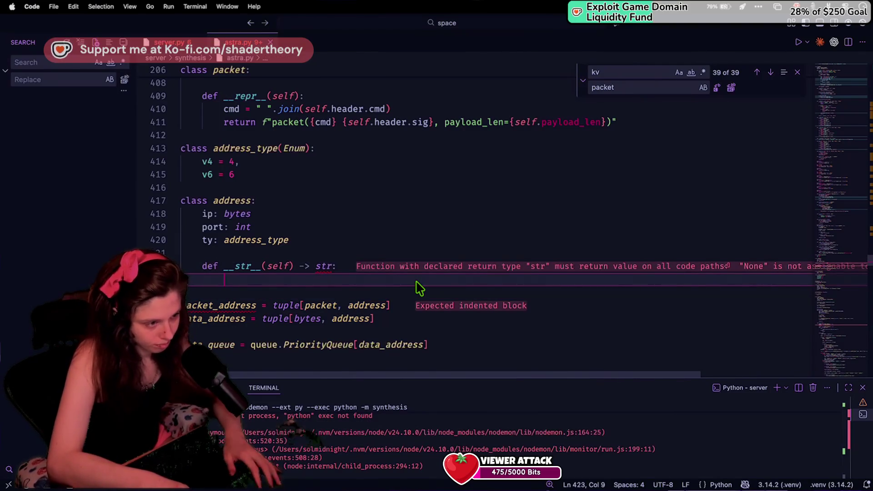
{"action": "scroll", "coordinate": [282, 206], "scroll_direction": "down", "scroll_amount": 1}
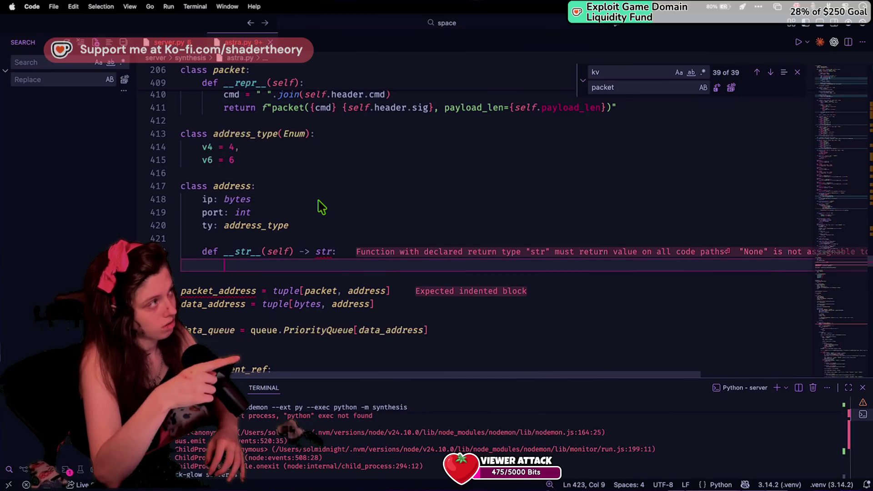
{"action": "scroll", "coordinate": [321, 207], "scroll_direction": "down", "scroll_amount": 1}
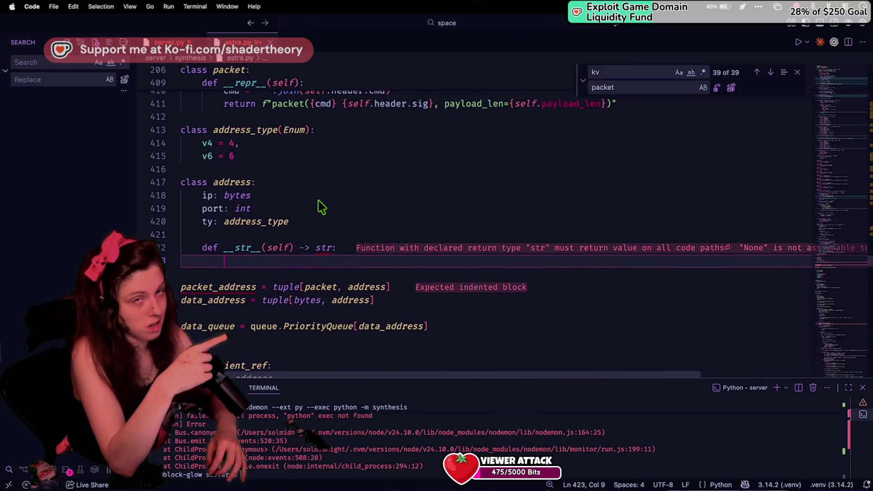
{"action": "scroll", "coordinate": [321, 207], "scroll_direction": "up", "scroll_amount": 1}
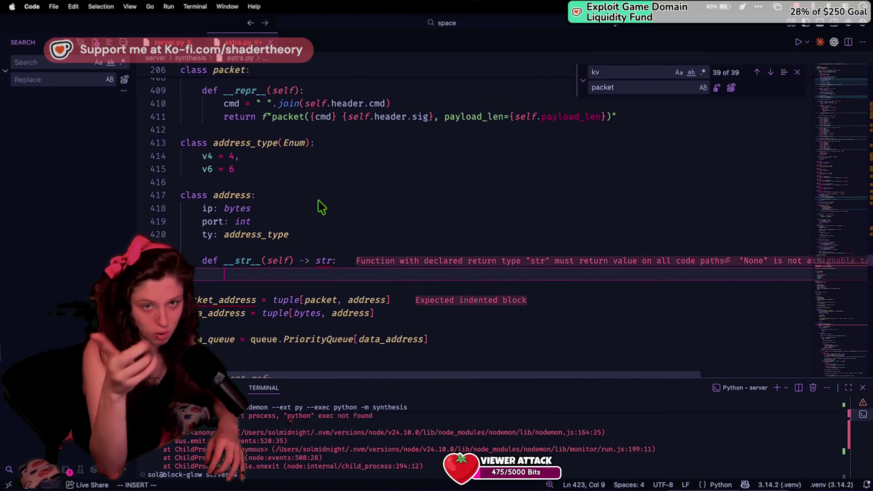
{"action": "left_click", "coordinate": [318, 201]}
{"action": "left_click", "coordinate": [340, 274]}
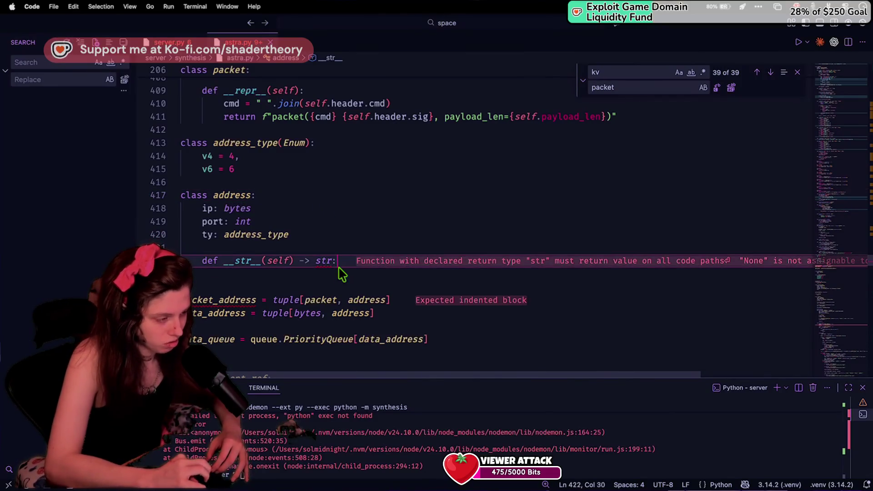
{"action": "scroll", "coordinate": [341, 278], "scroll_direction": "down", "scroll_amount": 1}
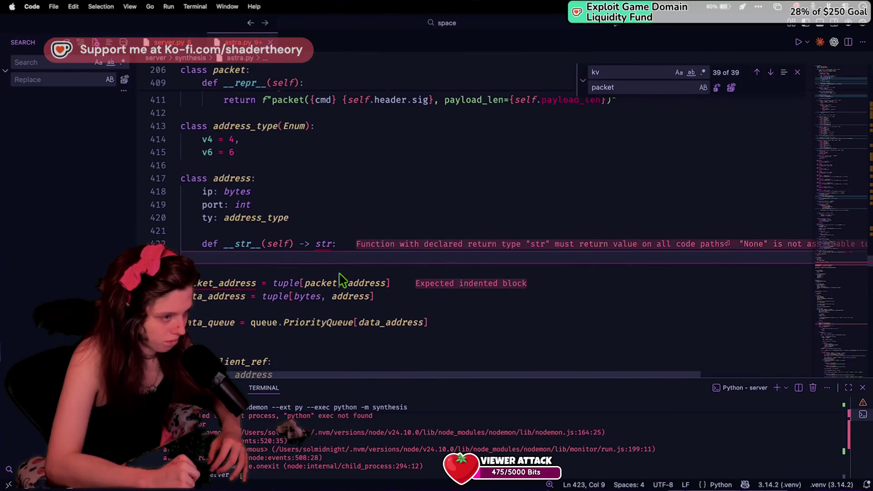
{"action": "scroll", "coordinate": [341, 278], "scroll_direction": "up", "scroll_amount": 1}
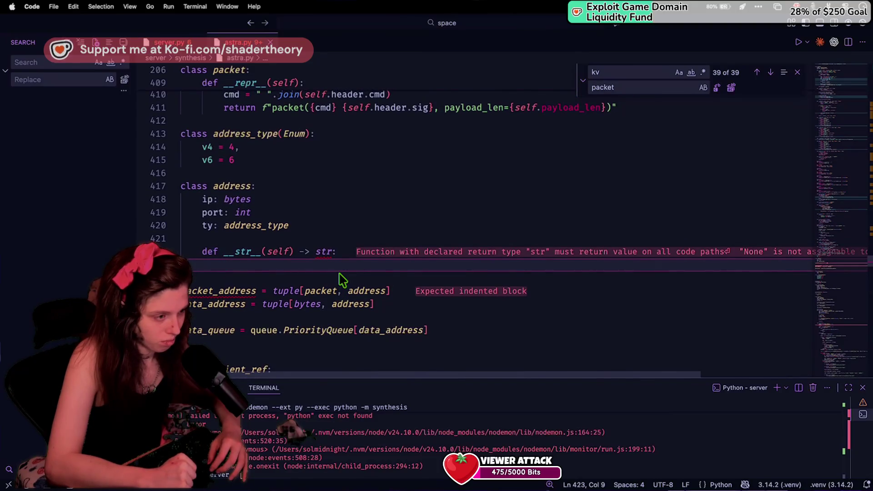
{"action": "scroll", "coordinate": [341, 279], "scroll_direction": "down", "scroll_amount": 1}
{"action": "scroll", "coordinate": [342, 279], "scroll_direction": "up", "scroll_amount": 3}
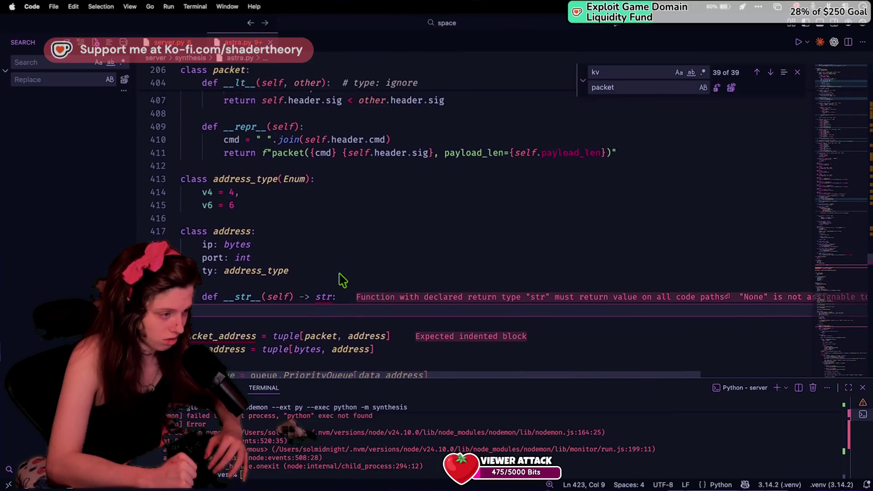
{"action": "left_click", "coordinate": [324, 299]}
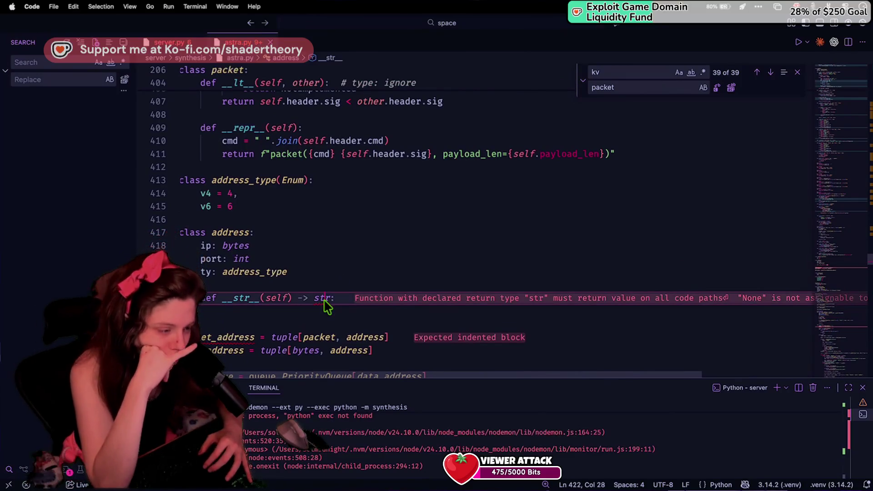
{"action": "scroll", "coordinate": [415, 305], "scroll_direction": "down", "scroll_amount": 1}
Begin 'match ty:' in __str__, starting the first case with 'address_type.'.
{"action": "left_click", "coordinate": [414, 310]}
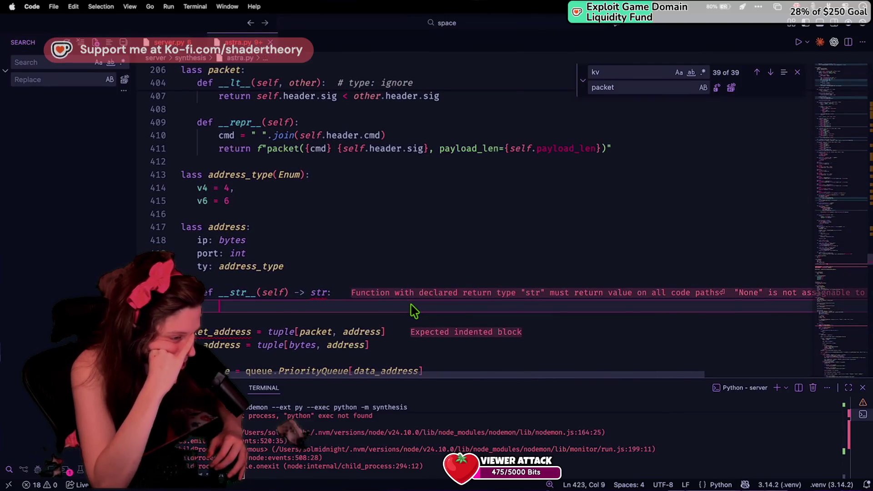
{"action": "type", "text": "match ty:"}
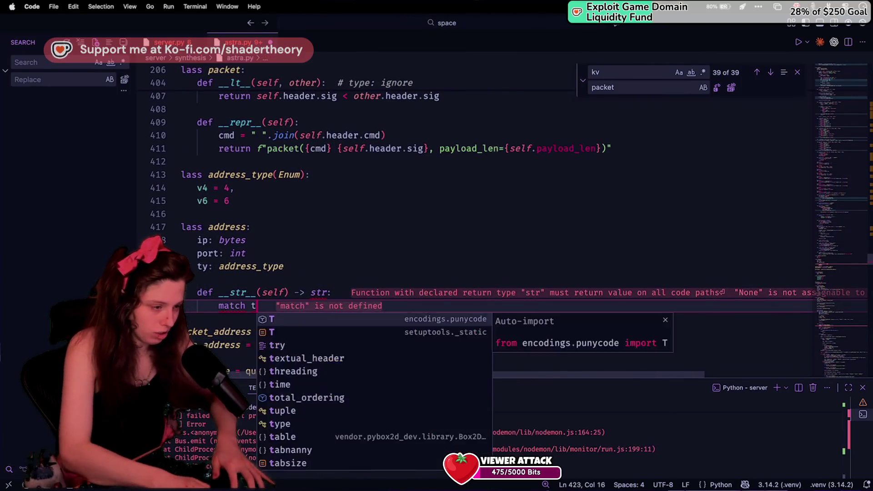
{"action": "key", "text": "Return"}
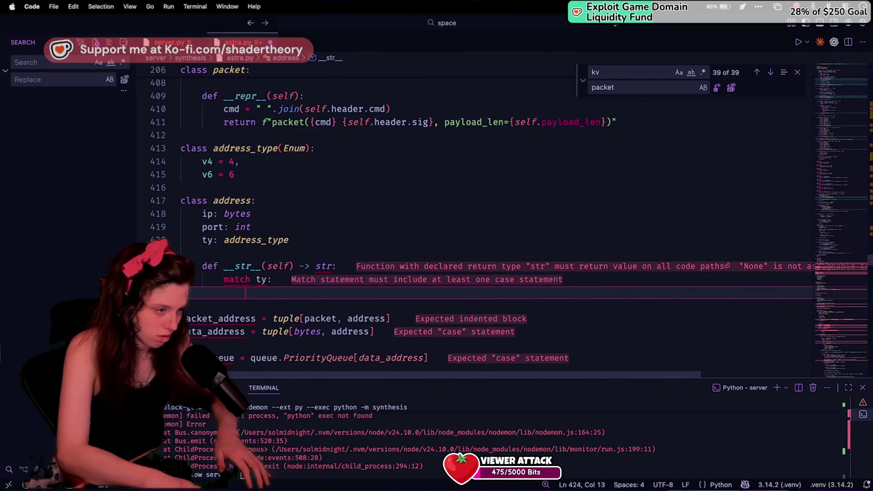
{"action": "type", "text": "address_"}
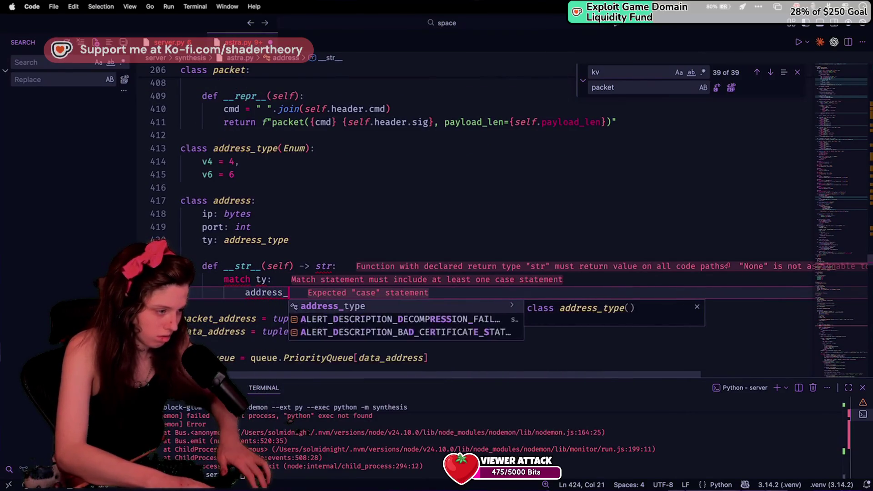